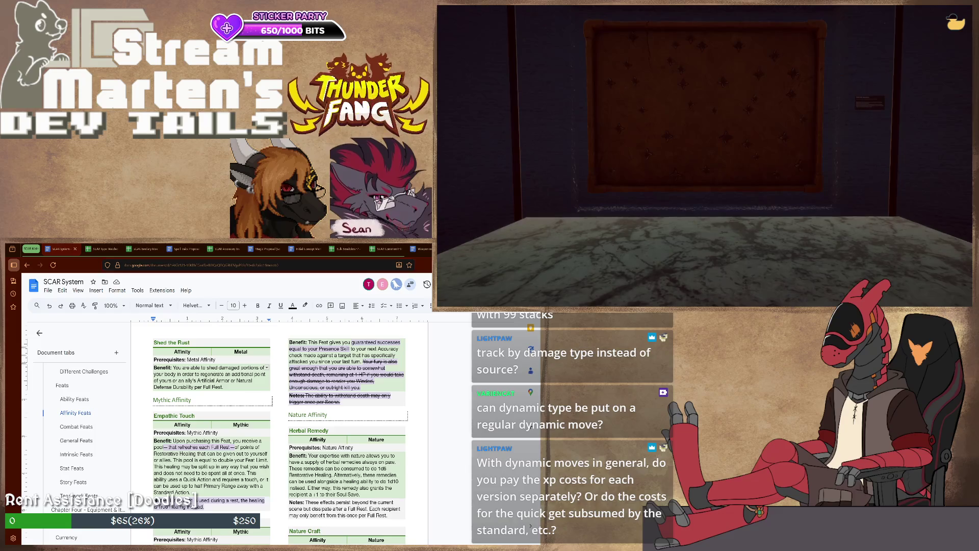
scroll(91, 435, up, 3)
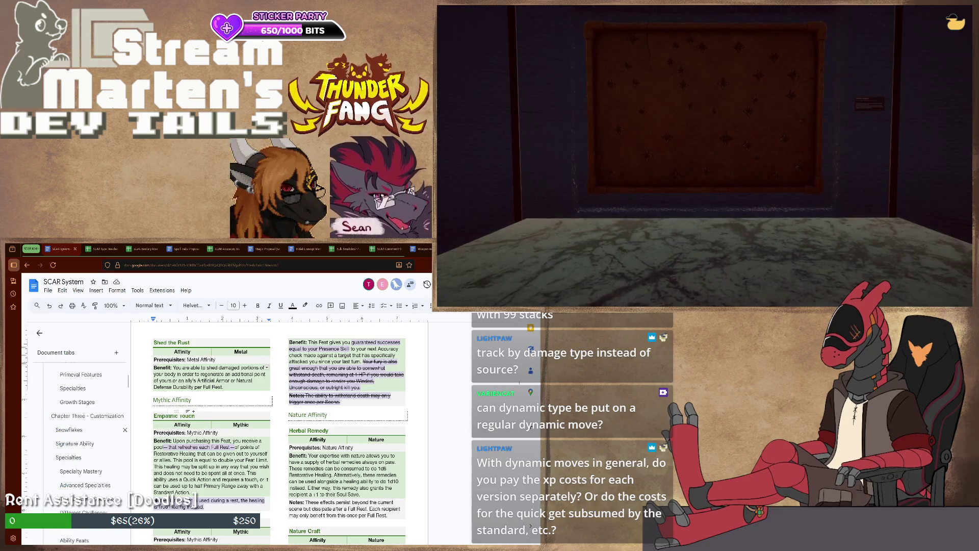
scroll(93, 436, up, 3)
scroll(91, 430, up, 3)
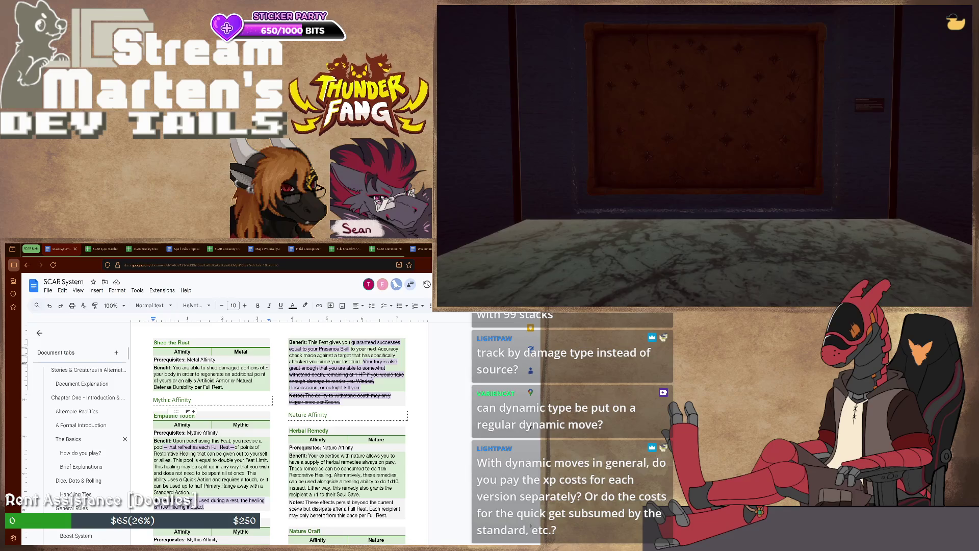
scroll(93, 441, down, 3)
scroll(280, 432, up, 5)
scroll(279, 432, up, 5)
scroll(279, 432, up, 5)
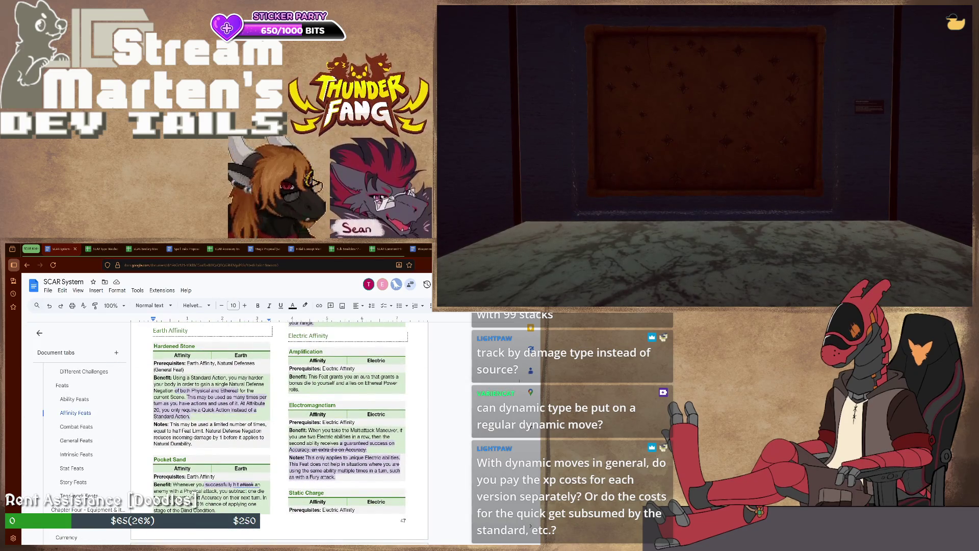
scroll(280, 433, up, 5)
scroll(280, 432, up, 5)
scroll(280, 432, up, 5)
scroll(280, 432, up, 3)
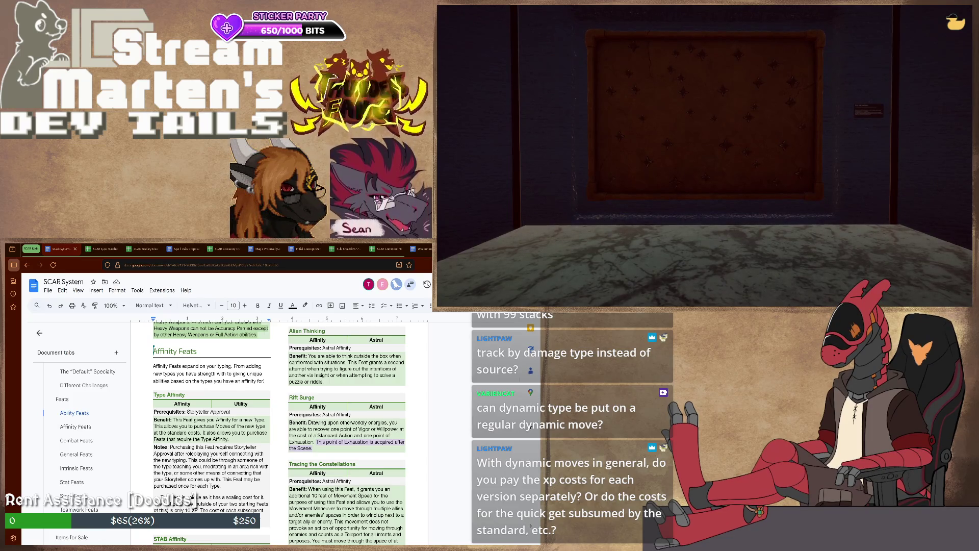
scroll(280, 433, up, 2)
scroll(280, 432, up, 1)
scroll(280, 433, up, 1)
scroll(280, 432, up, 2)
scroll(279, 432, up, 2)
scroll(280, 432, up, 2)
scroll(279, 432, up, 2)
scroll(280, 432, up, 3)
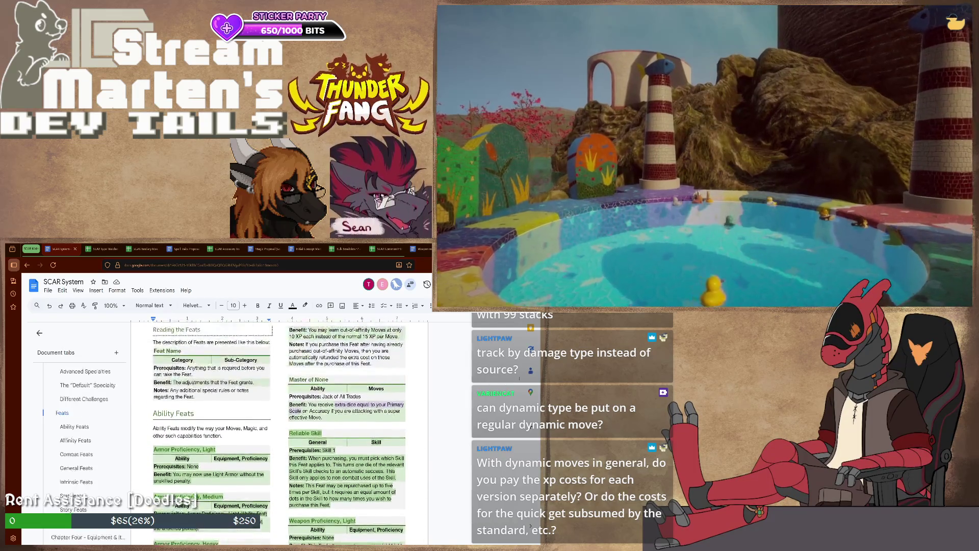
scroll(279, 432, up, 1)
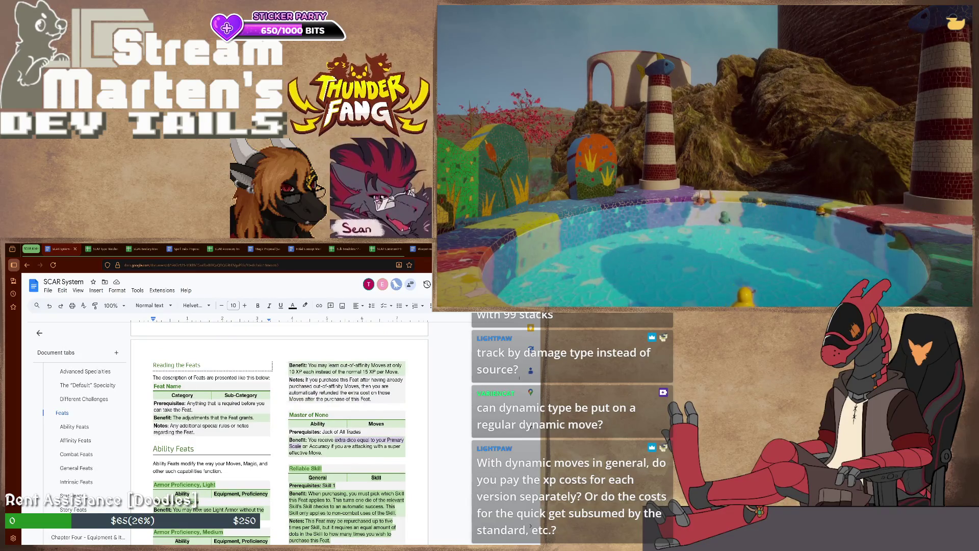
scroll(280, 433, down, 3)
scroll(279, 432, down, 3)
scroll(279, 432, down, 4)
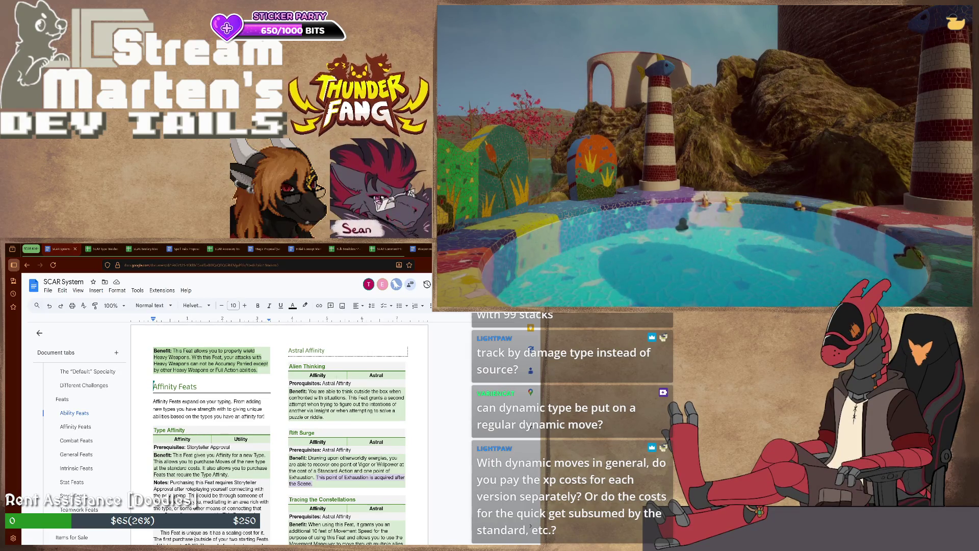
scroll(280, 433, down, 2)
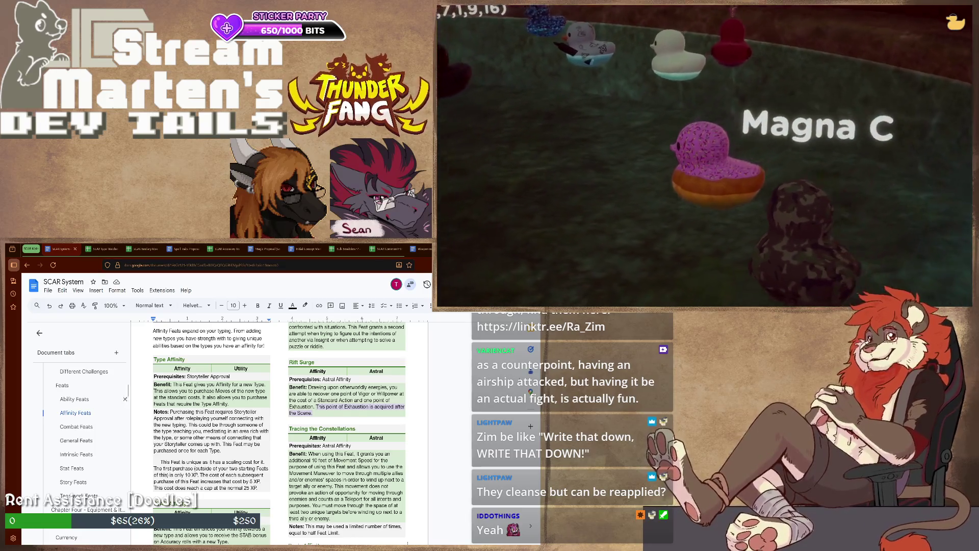
scroll(84, 409, down, 5)
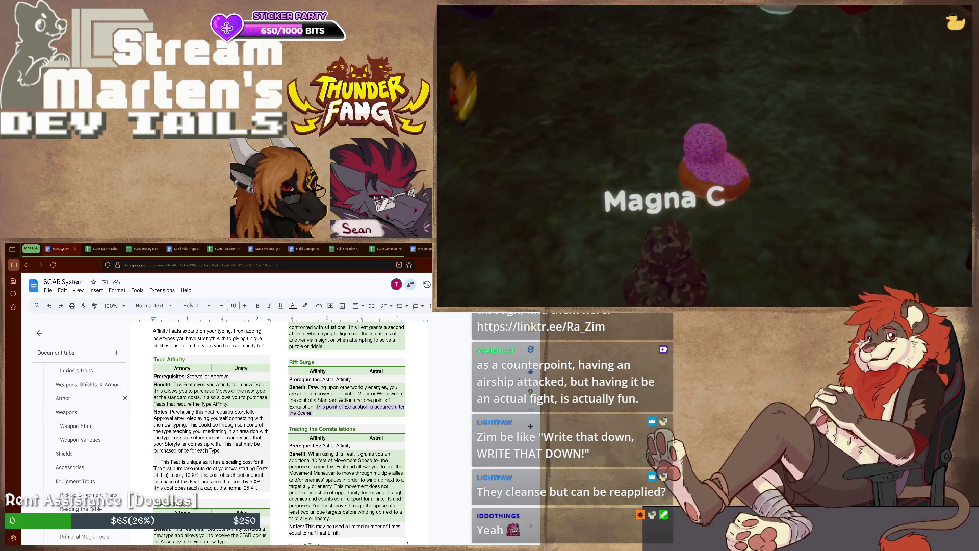
scroll(84, 429, down, 3)
scroll(85, 428, down, 3)
scroll(84, 429, down, 3)
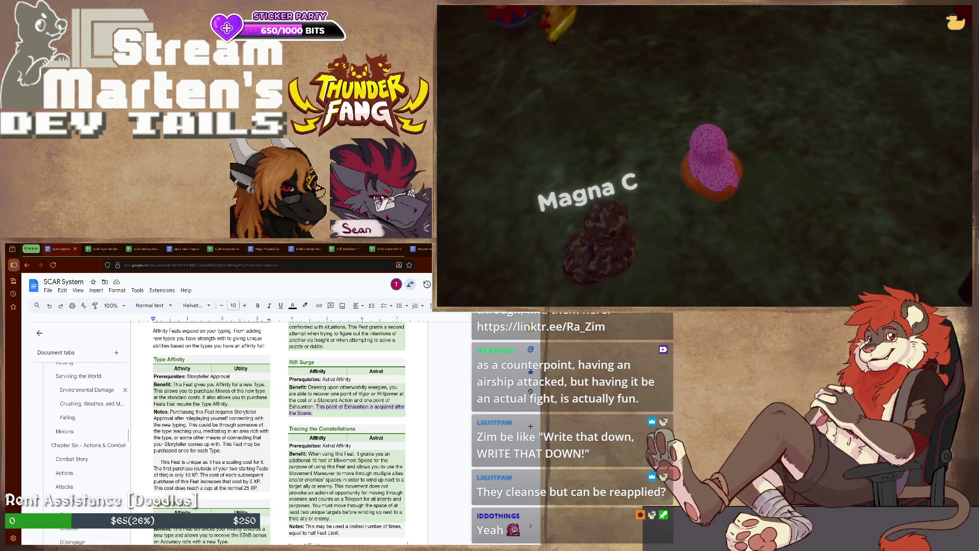
scroll(84, 428, down, 2)
scroll(85, 429, down, 2)
scroll(84, 429, down, 2)
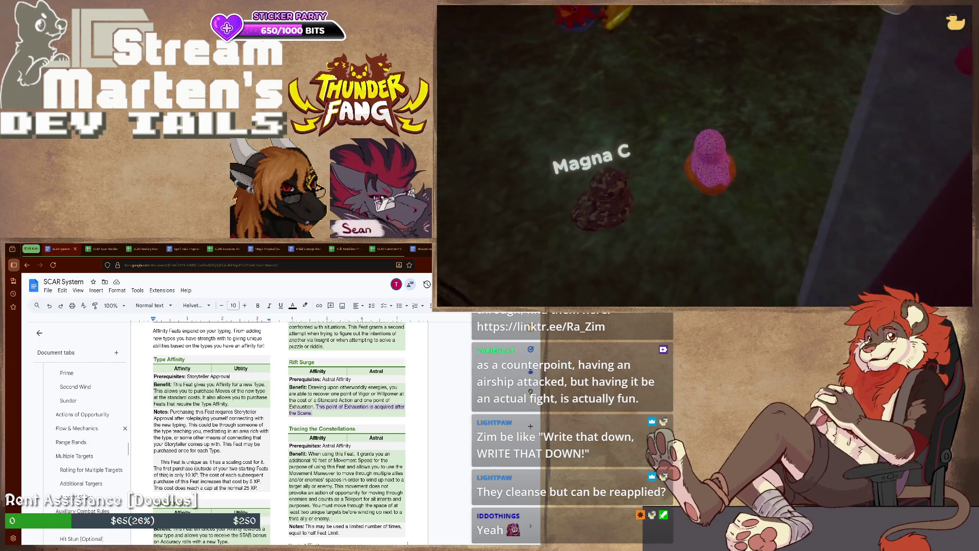
scroll(85, 429, down, 2)
scroll(84, 429, down, 2)
scroll(84, 428, down, 2)
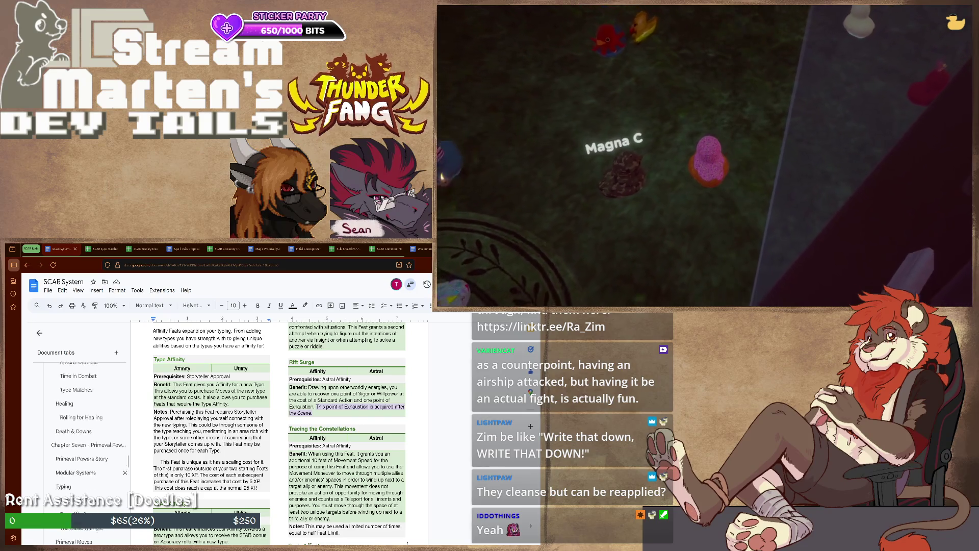
scroll(84, 429, up, 4)
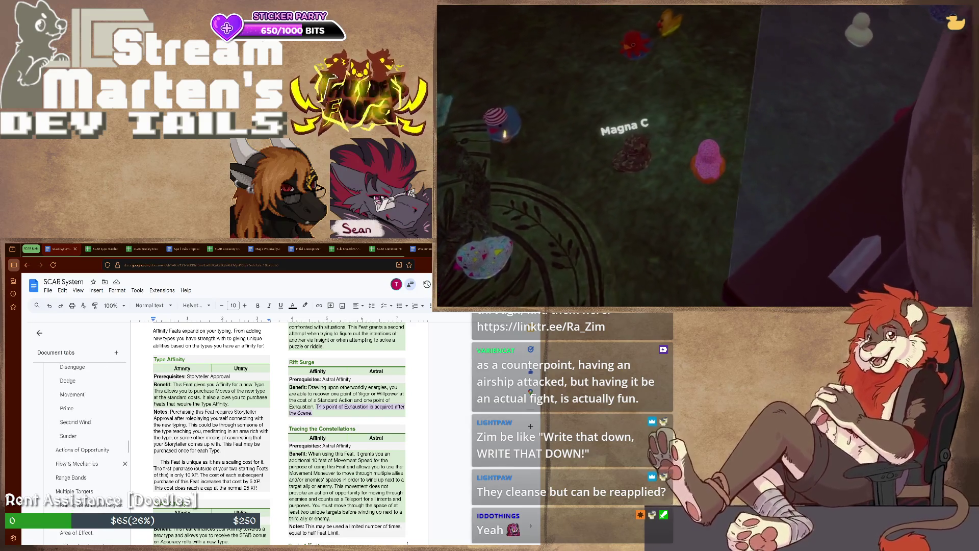
scroll(84, 421, down, 3)
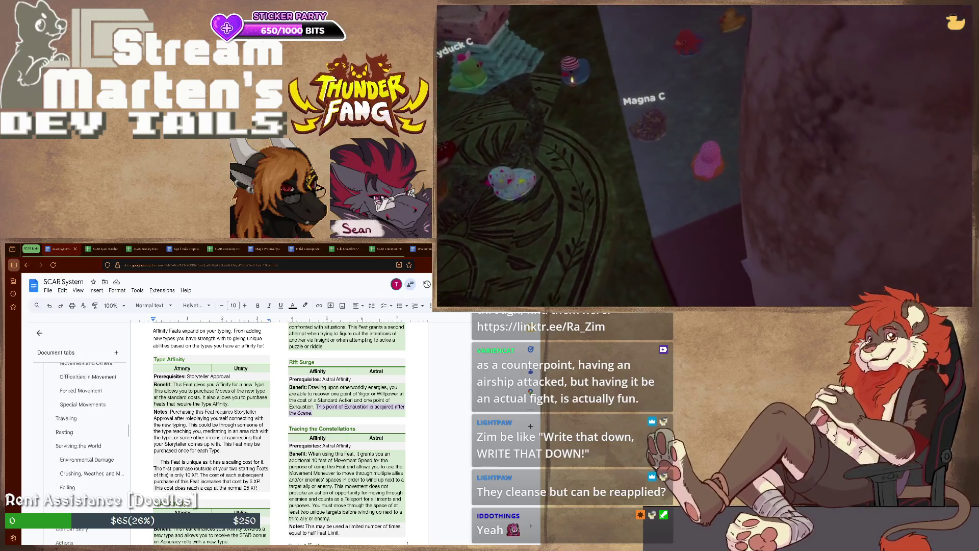
scroll(84, 428, up, 5)
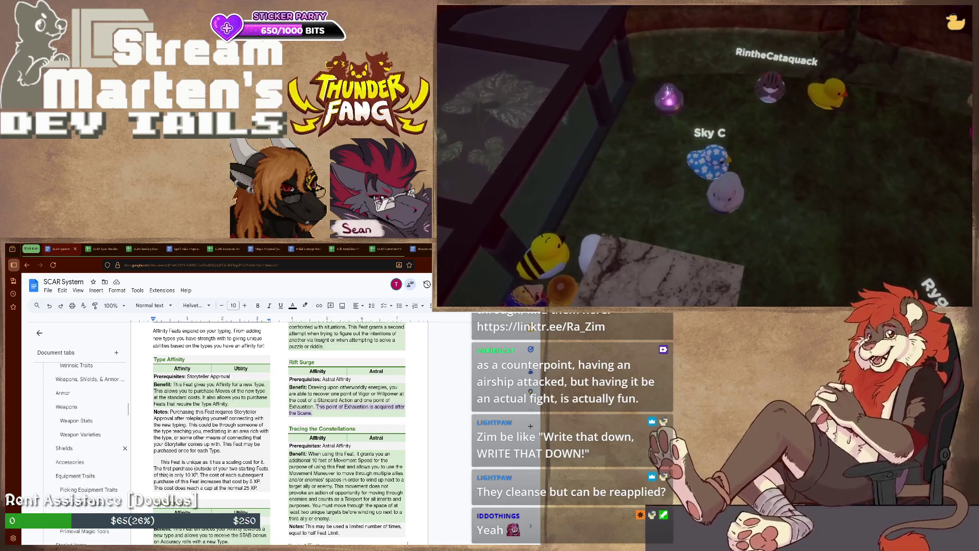
scroll(84, 428, down, 2)
scroll(84, 429, down, 2)
scroll(85, 429, down, 2)
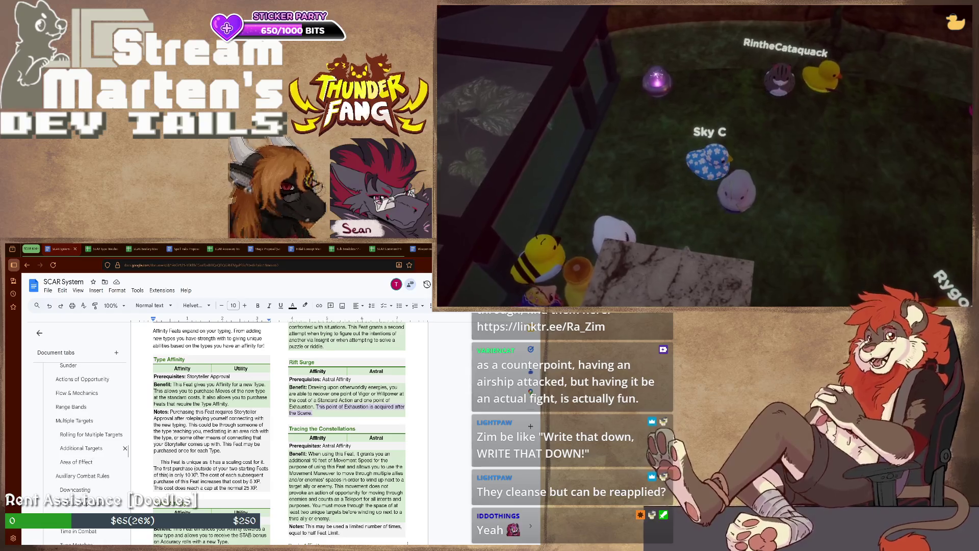
scroll(84, 448, down, 1)
scroll(84, 448, down, 1)
scroll(84, 448, down, 1)
scroll(85, 447, down, 2)
scroll(84, 452, down, 2)
scroll(85, 459, down, 2)
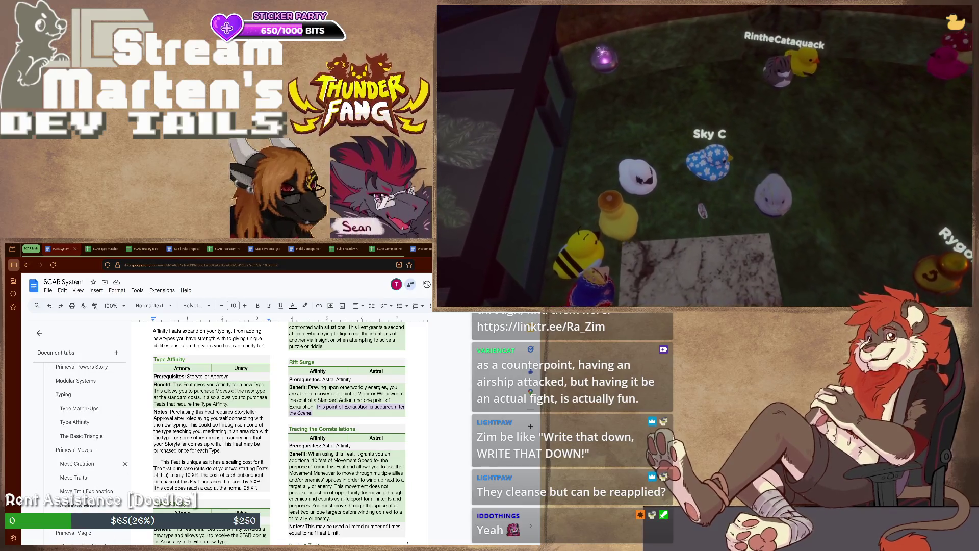
scroll(85, 459, down, 1)
- Jump to the Move Traits section via the Document tabs sidebar to view its tables
click(85, 426)
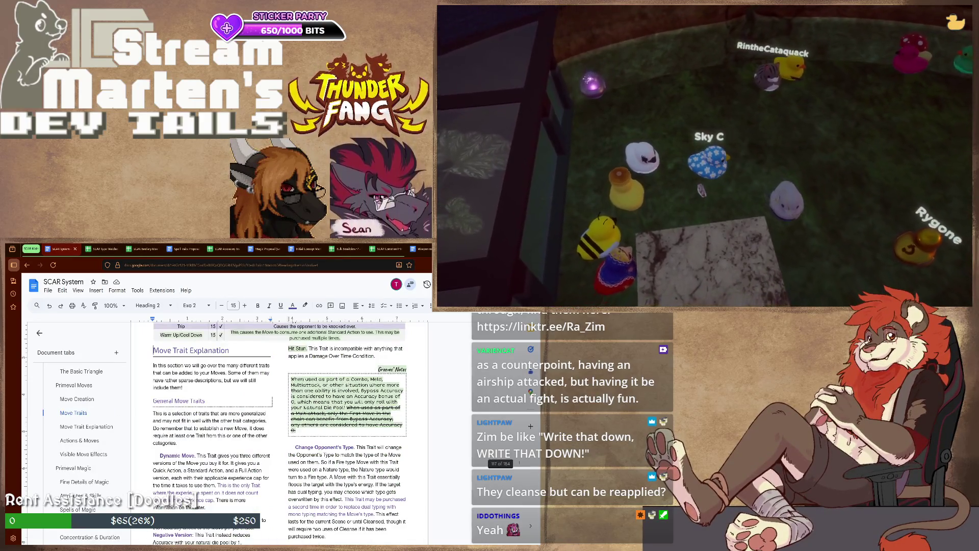
scroll(279, 432, up, 5)
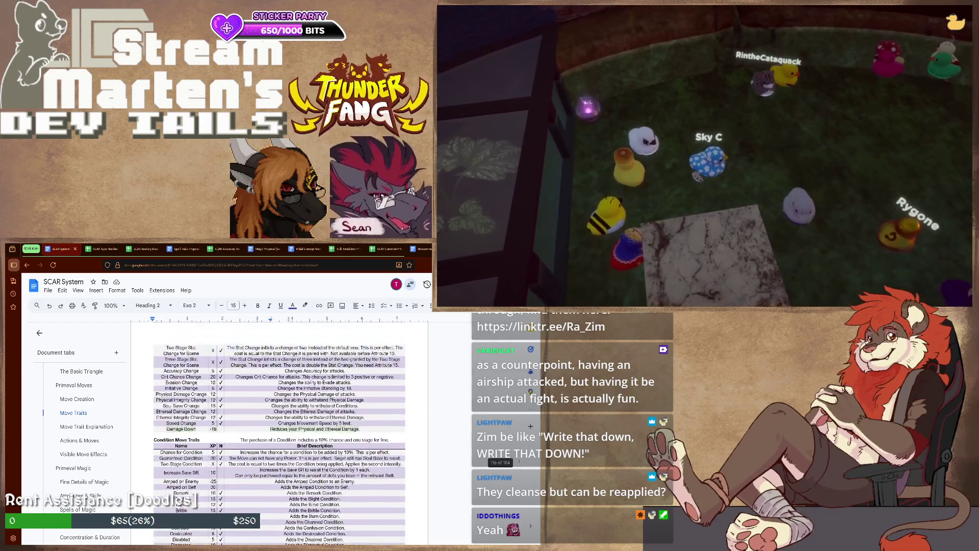
scroll(279, 432, up, 3)
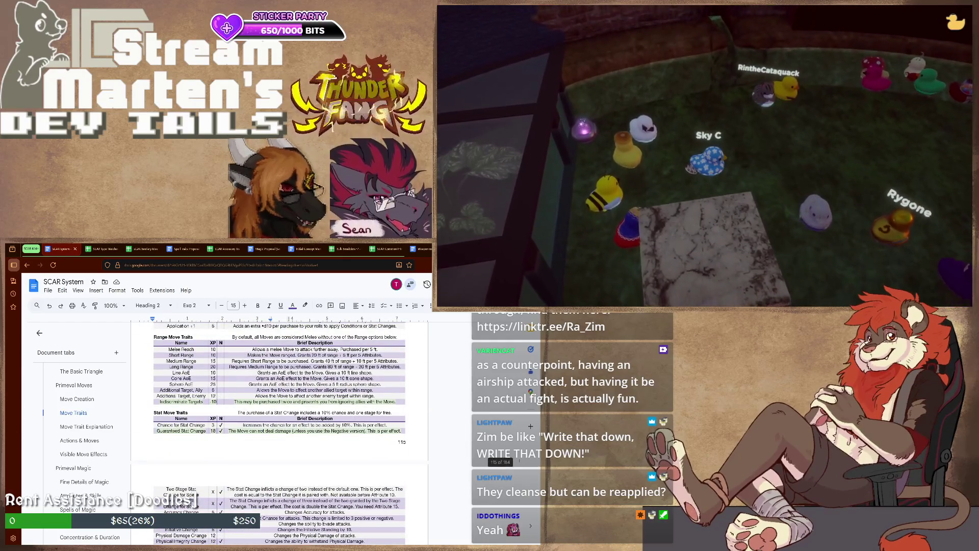
scroll(280, 432, up, 2)
scroll(279, 433, up, 2)
scroll(279, 432, up, 2)
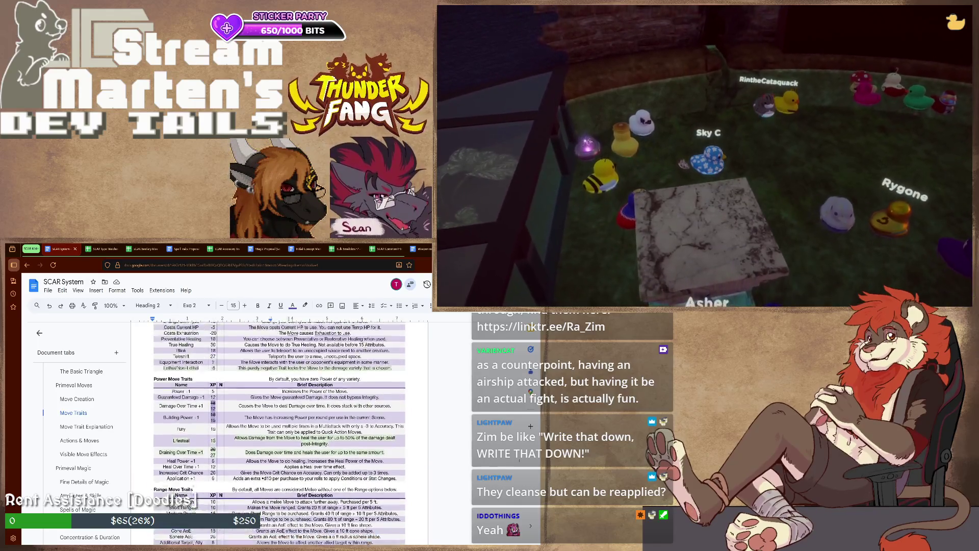
scroll(279, 433, up, 1)
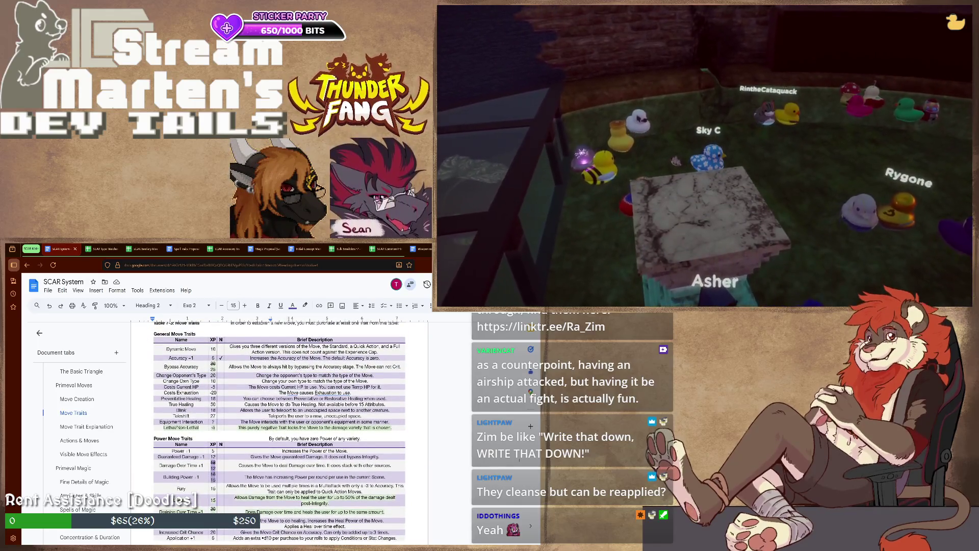
scroll(279, 432, down, 1)
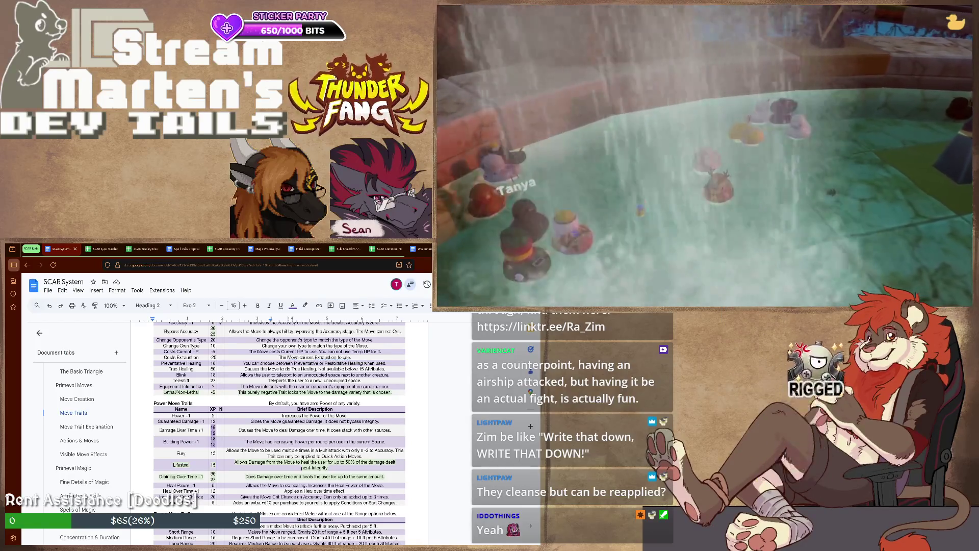
scroll(280, 432, up, 1)
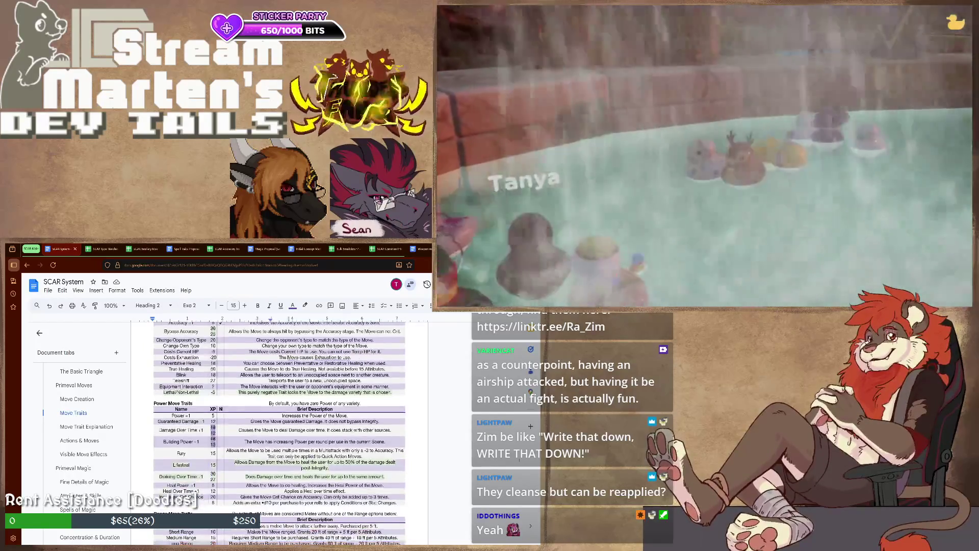
scroll(280, 432, down, 2)
scroll(279, 433, down, 2)
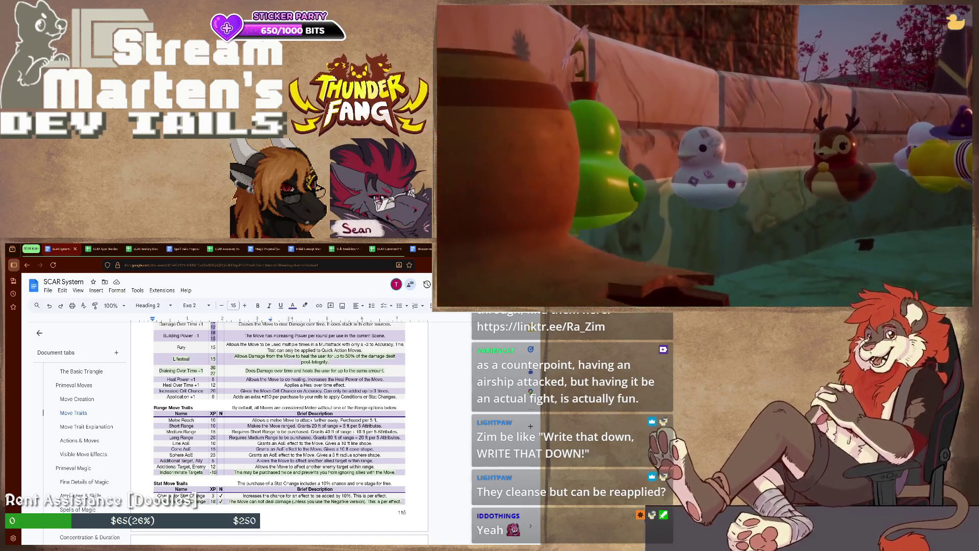
scroll(280, 429, up, 2)
scroll(279, 429, up, 3)
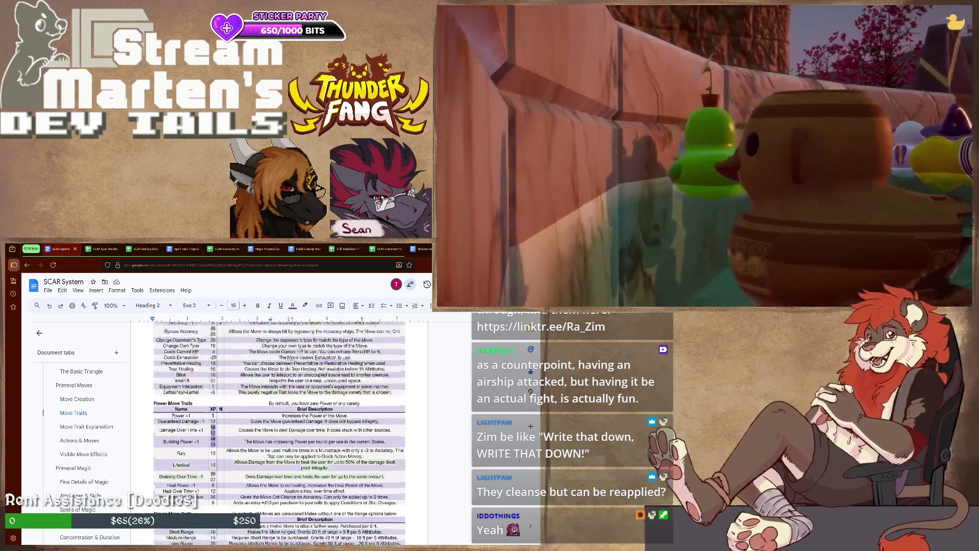
scroll(279, 428, up, 3)
scroll(279, 429, up, 2)
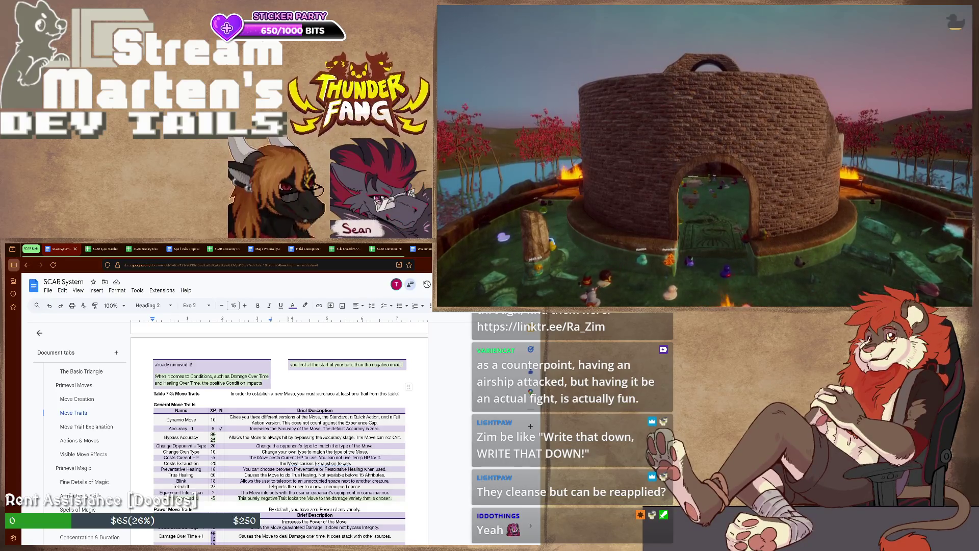
scroll(84, 445, down, 3)
scroll(84, 444, down, 3)
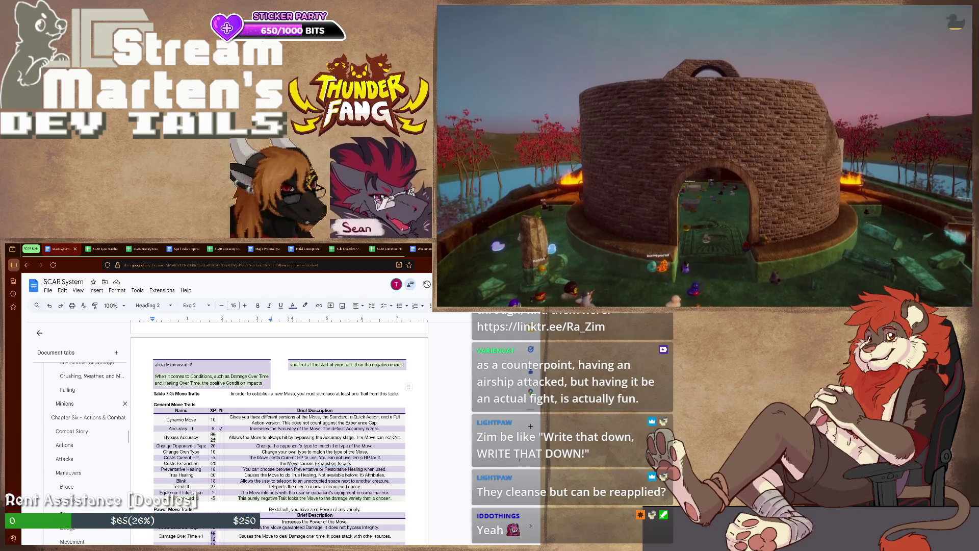
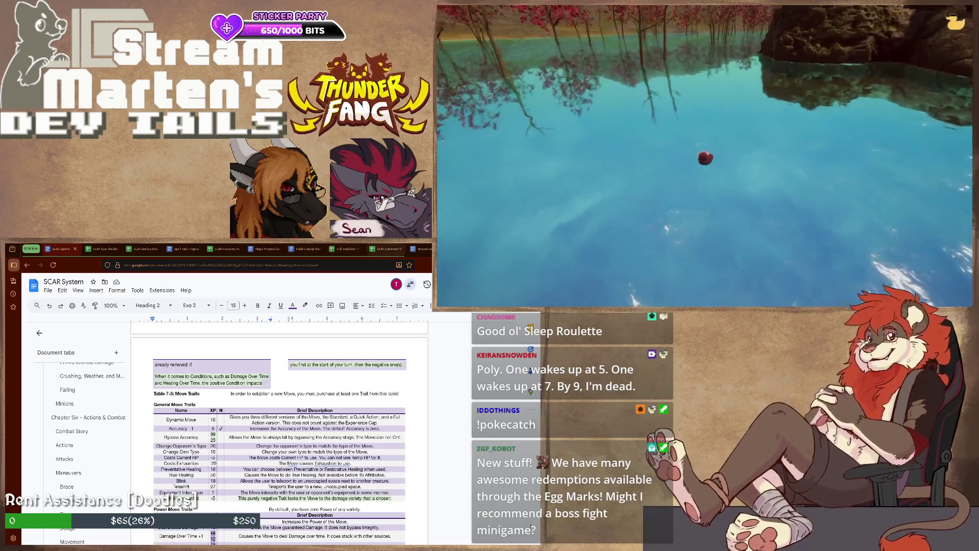
- Step leftward through Bulk Breakdown and Primeval Might to reach the SCAR Accessory Traits sheet
click(342, 249)
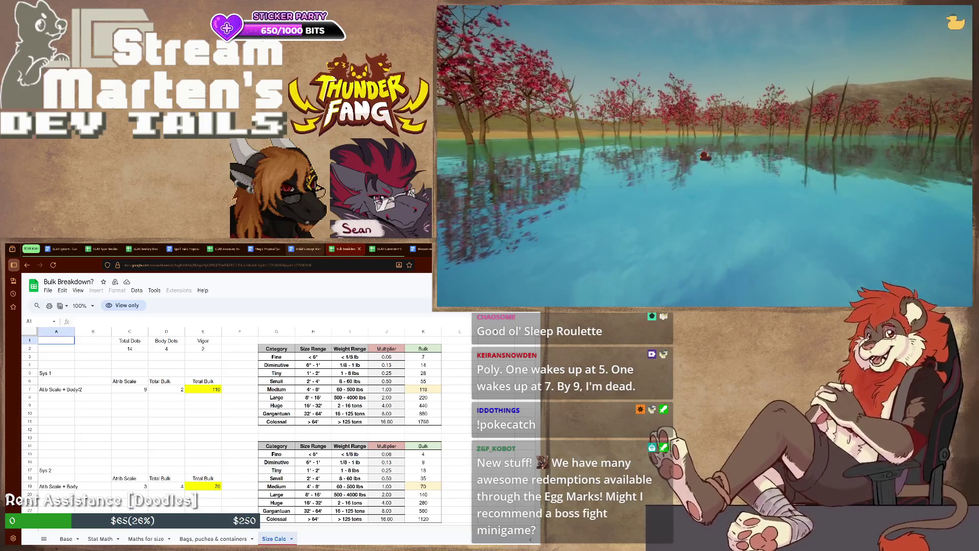
click(302, 249)
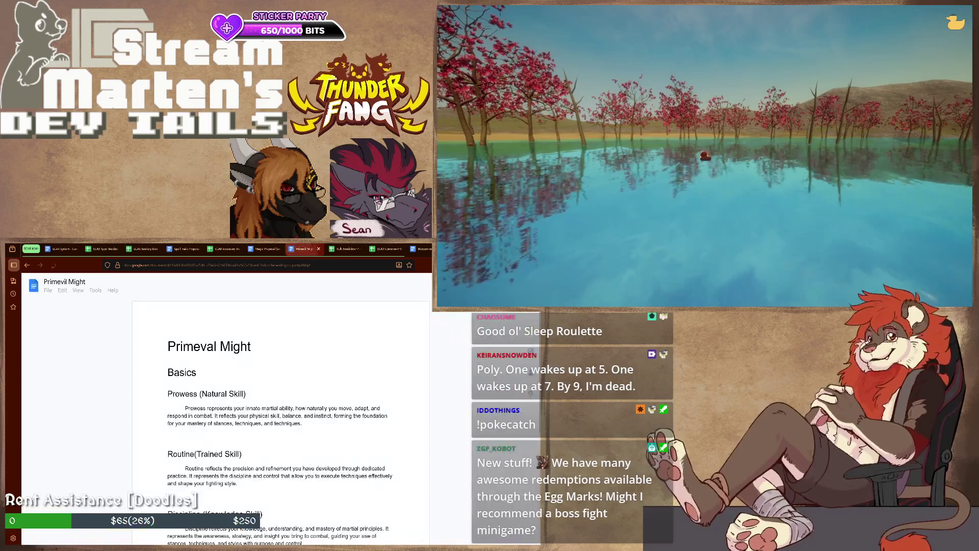
click(265, 249)
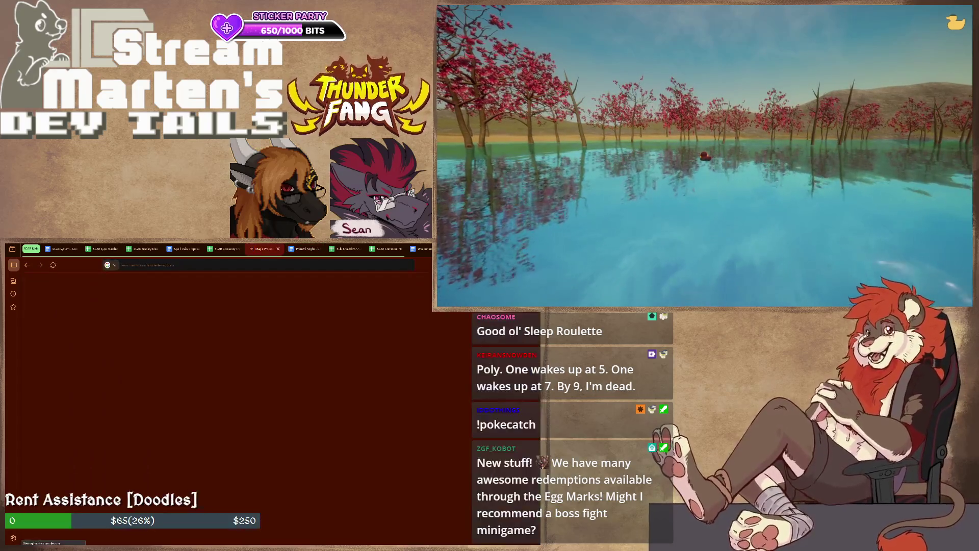
click(222, 249)
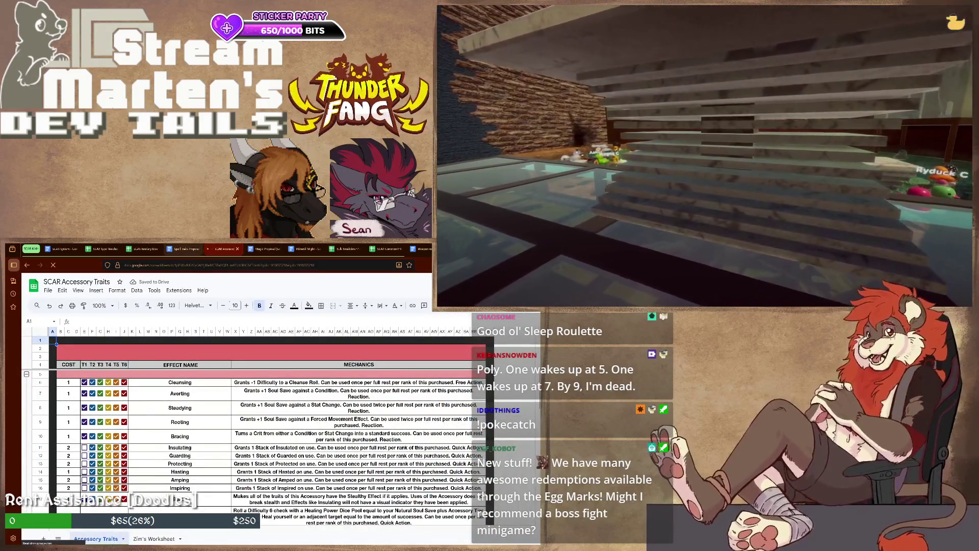
- Cycle back past SCAR Bestiary Idea List to the SCAR System document
click(184, 248)
key(ctrl+shift+Tab)
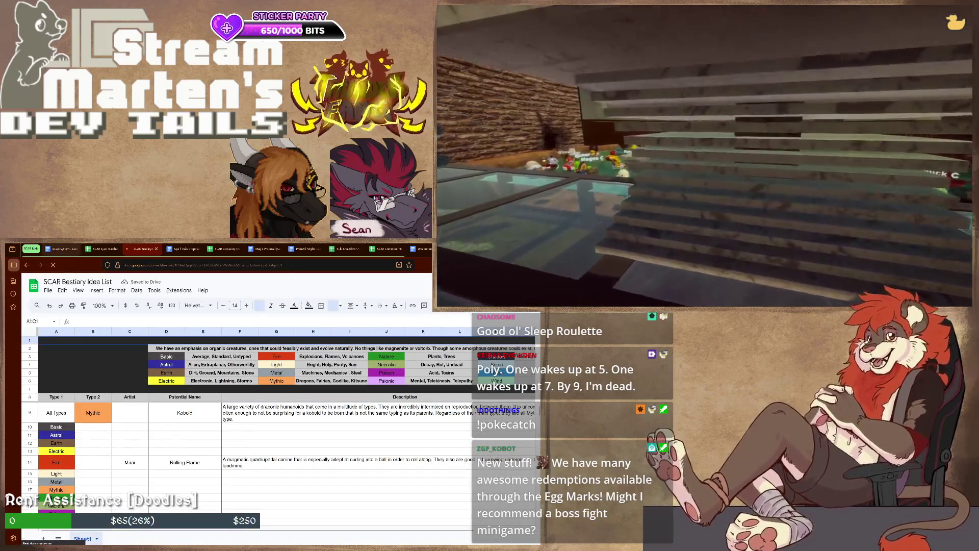
key(ctrl+shift+Tab)
key(ctrl+shift+Tab)
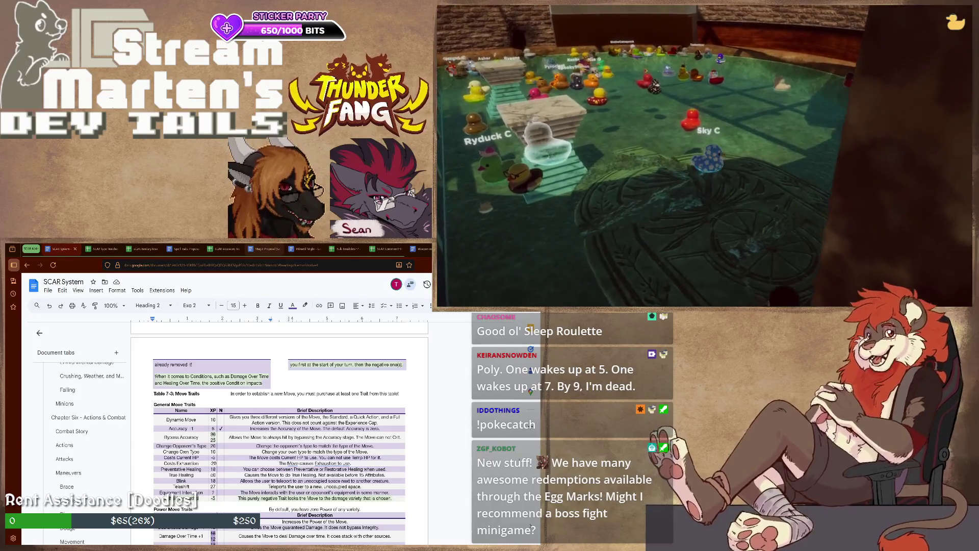
- Jump to the Magic Proposal (Semi-Sane Edition) document's browser tab
key(ctrl+7)
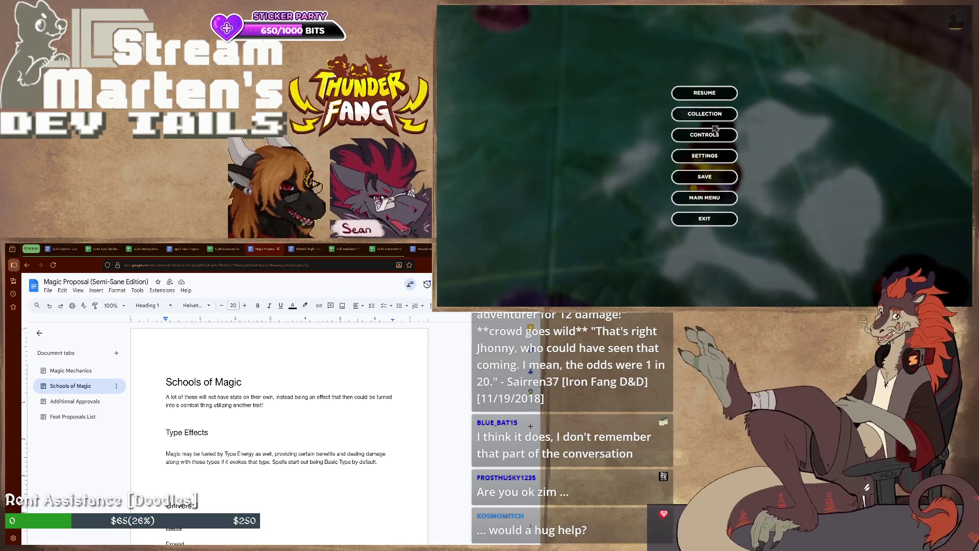
- Bring up the collection of available ducks in Placid Plastic Duck Simulator
click(704, 113)
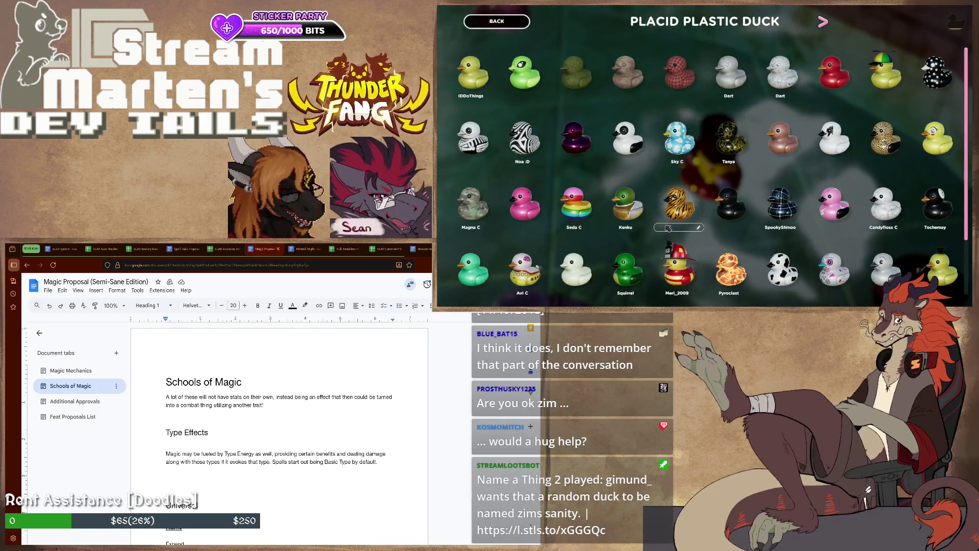
scroll(648, 169, down, 1)
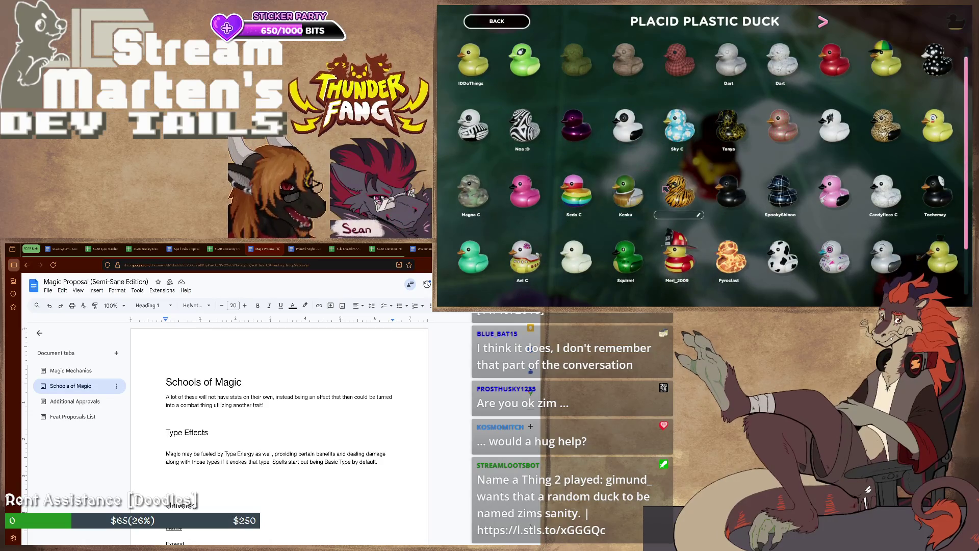
scroll(666, 190, down, 5)
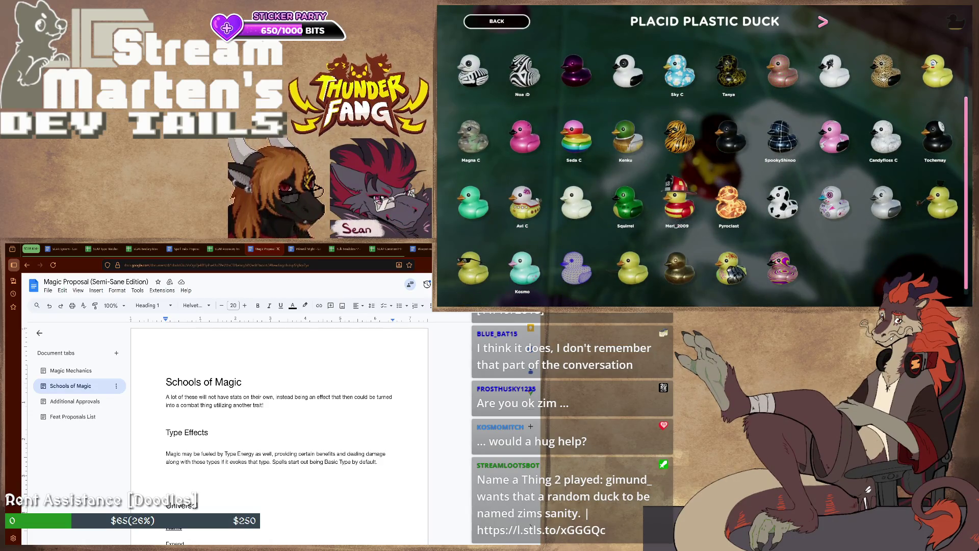
scroll(880, 268, up, 5)
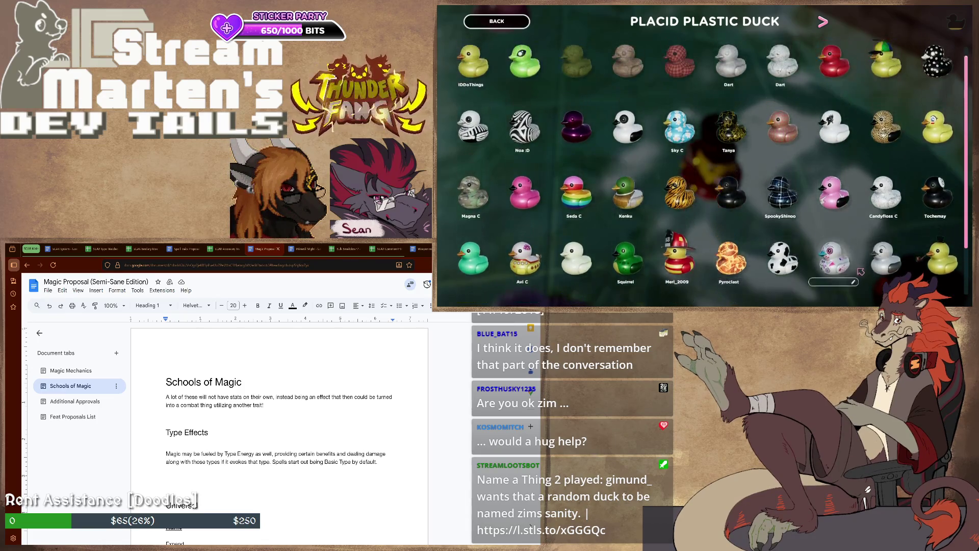
click(824, 21)
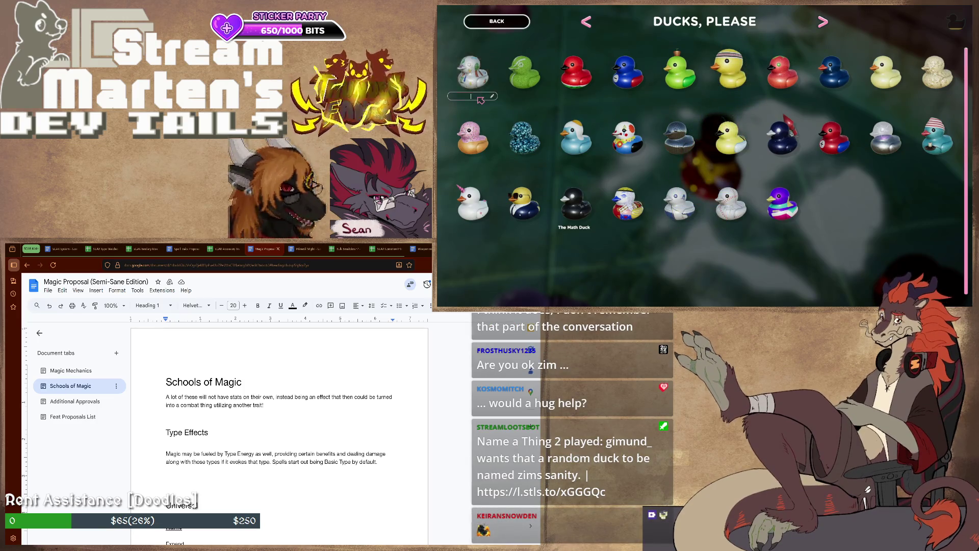
text(Zim's San)
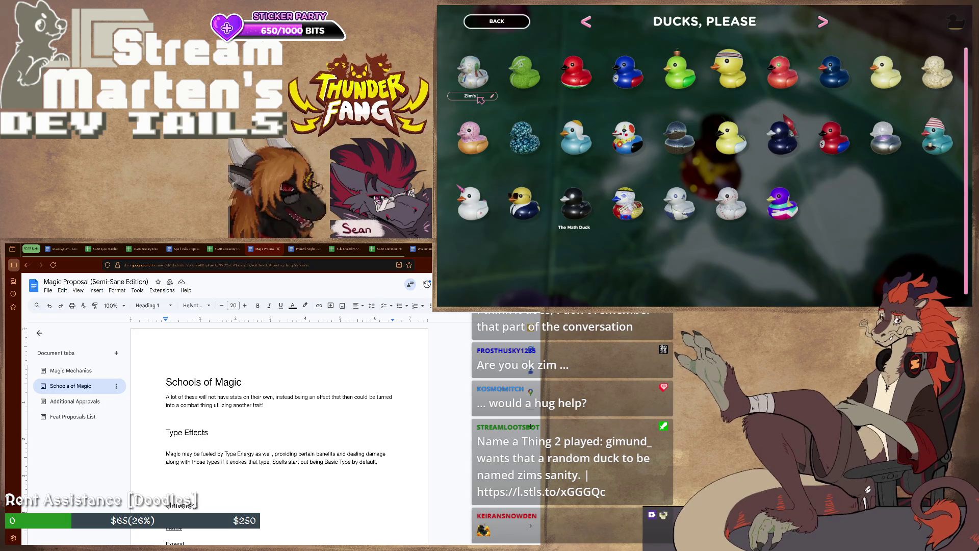
text(i)
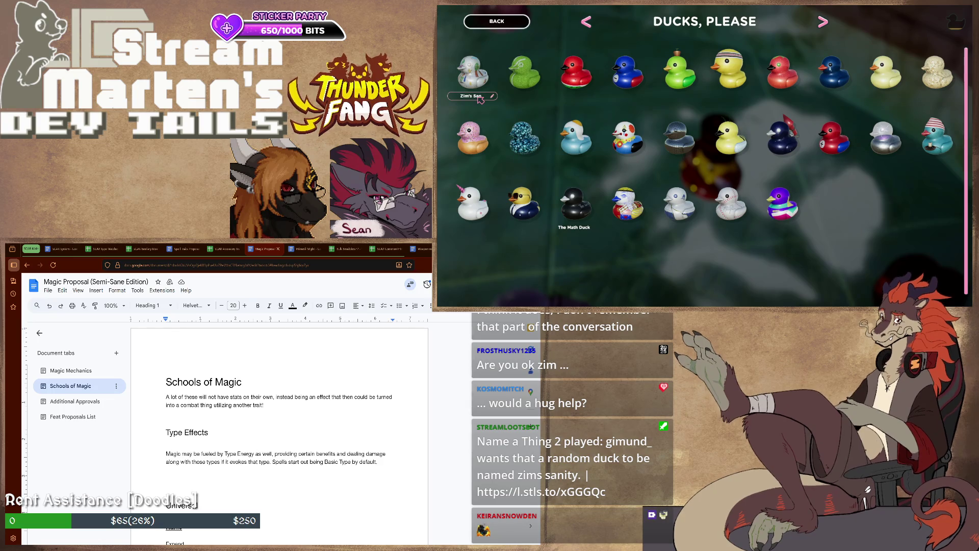
text(ty)
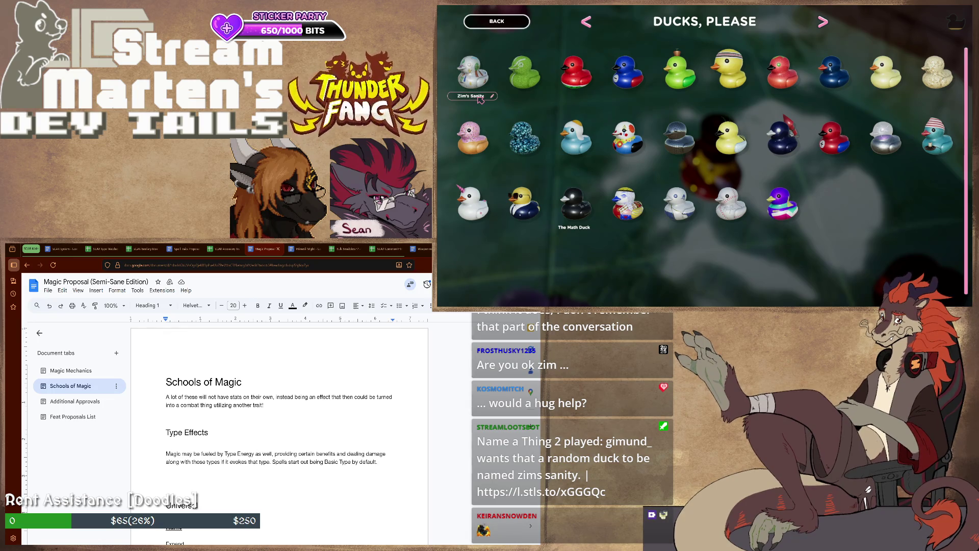
- Leave the duck collection and resume playing the game
key(Escape)
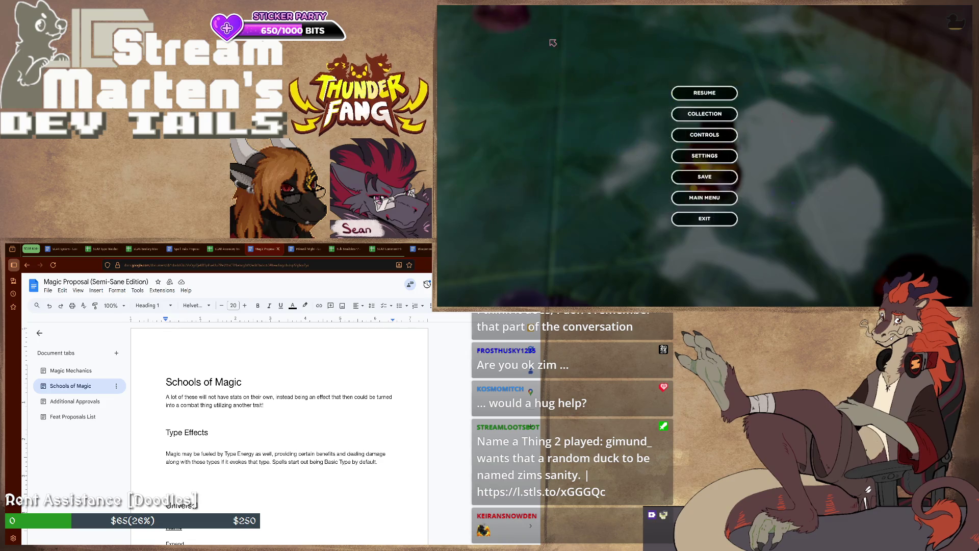
key(Escape)
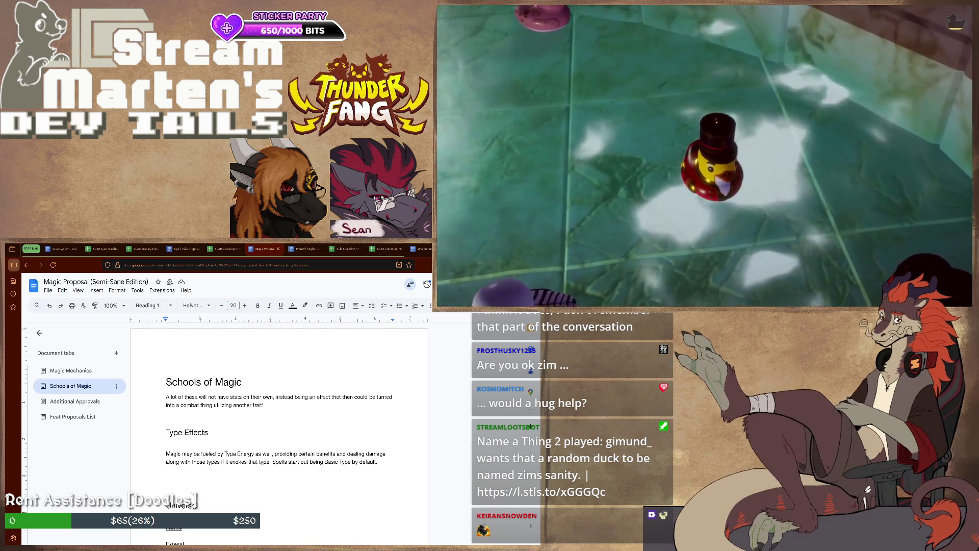